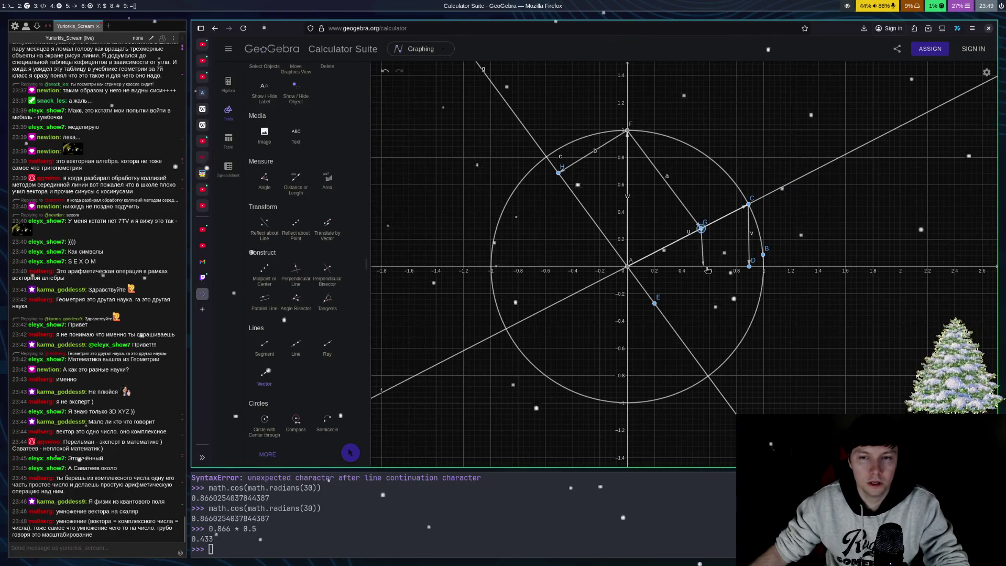
# - Draw projection vectors from G to the x-axis, from C to J on the y-axis, and from H to K
pyautogui.click(702, 267)
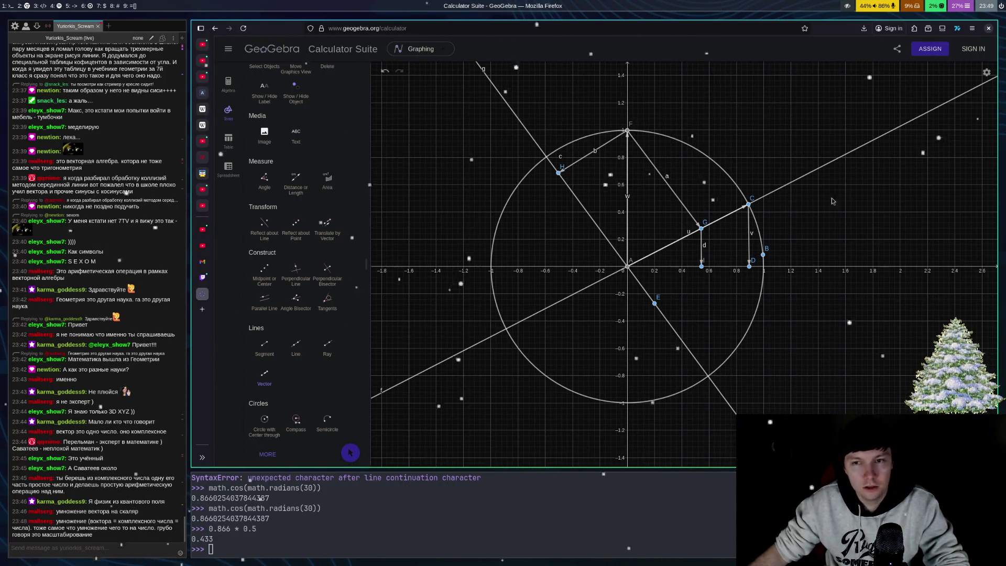
pyautogui.click(751, 206)
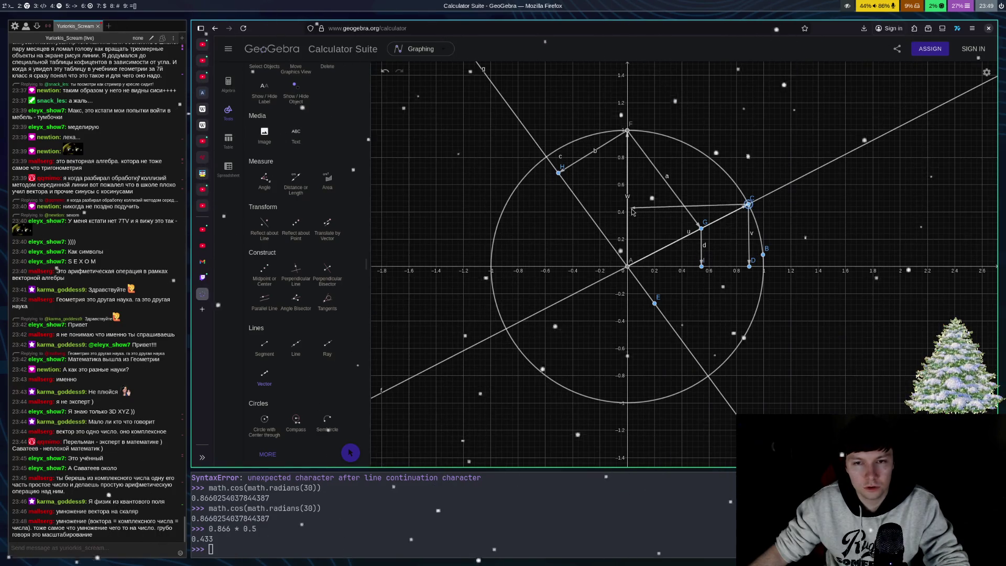
pyautogui.click(628, 205)
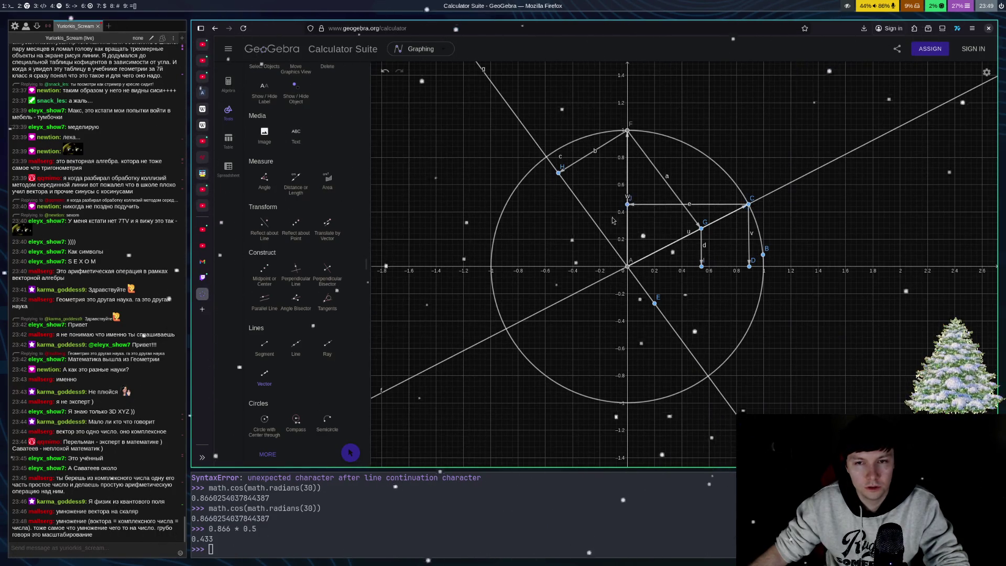
pyautogui.click(559, 174)
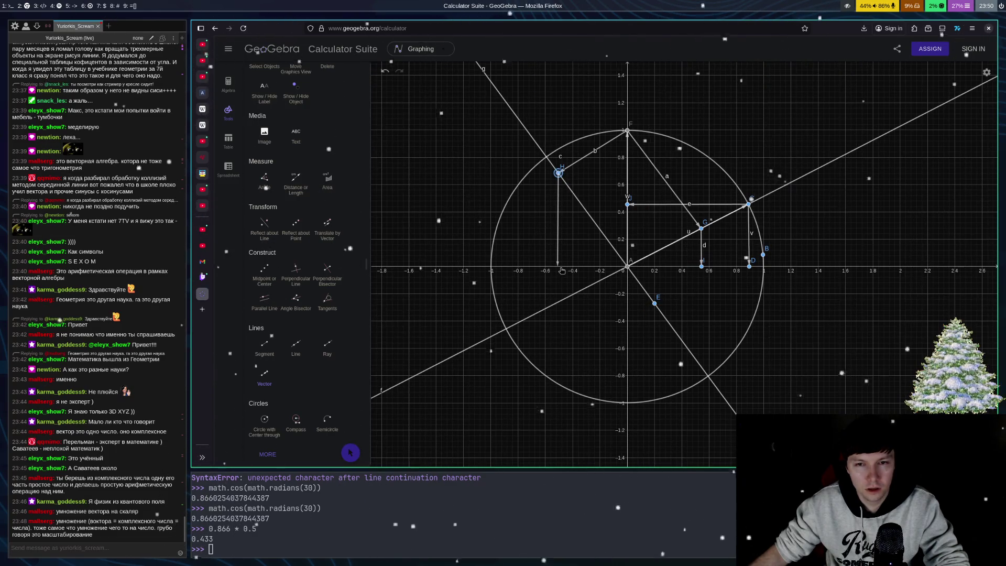
pyautogui.click(561, 269)
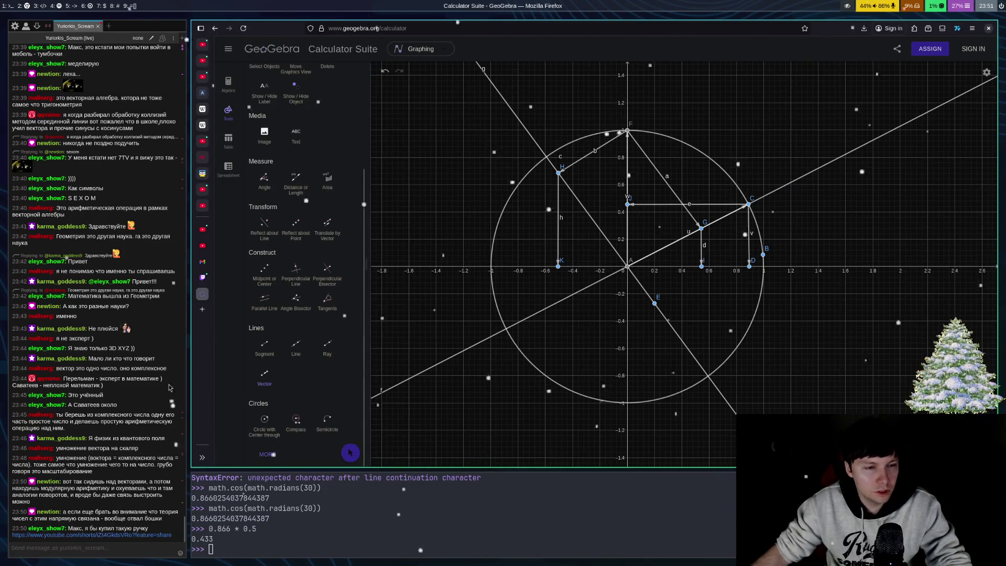
pyautogui.click(111, 535)
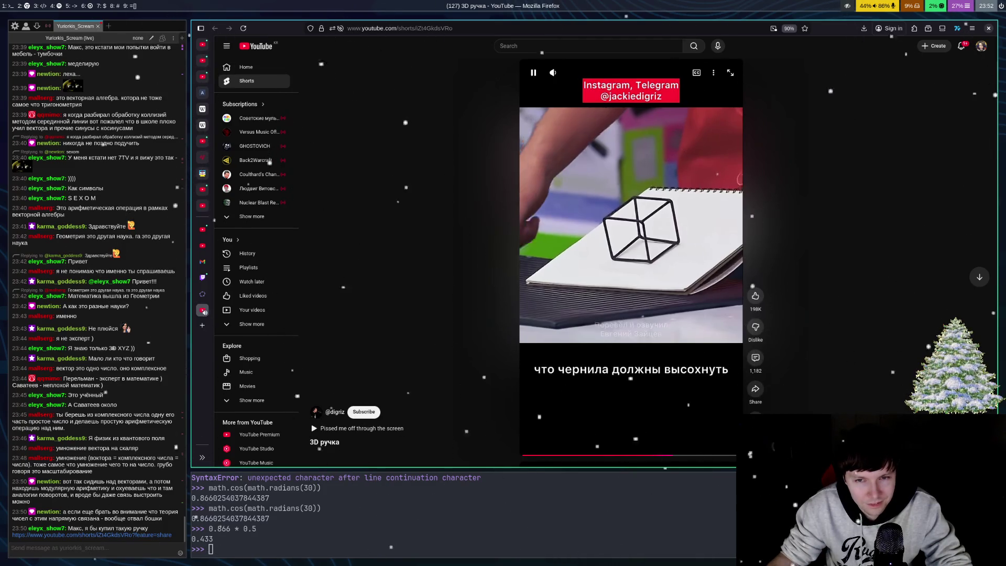
# - Pause and resume the 3D pen Short a few times, then close its tab
pyautogui.press('space')
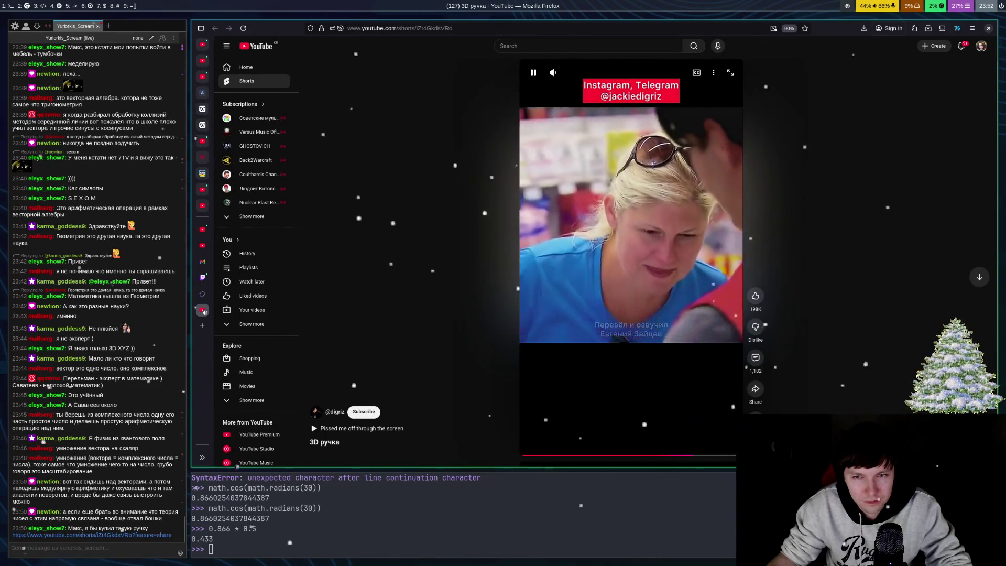
pyautogui.press('space')
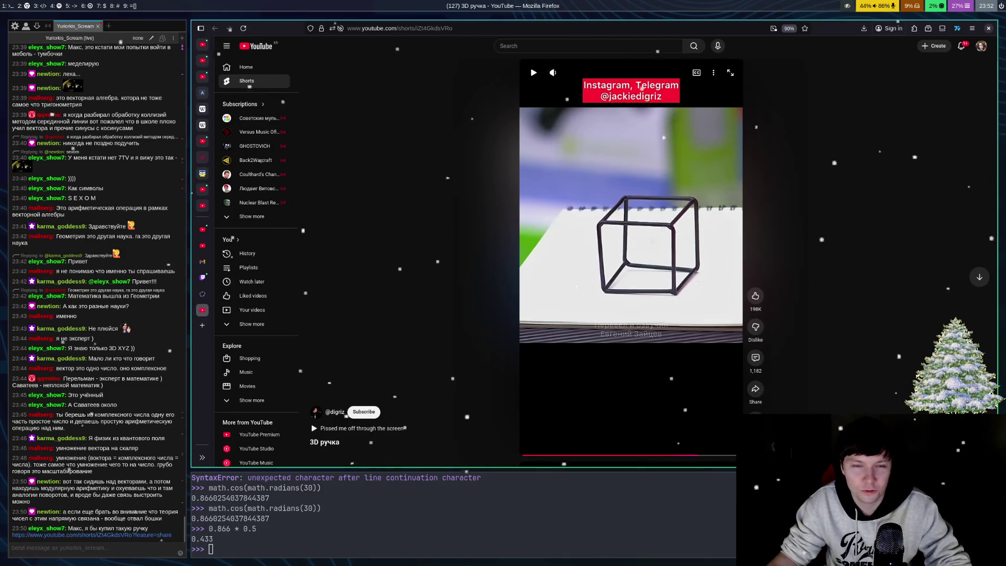
pyautogui.press('space')
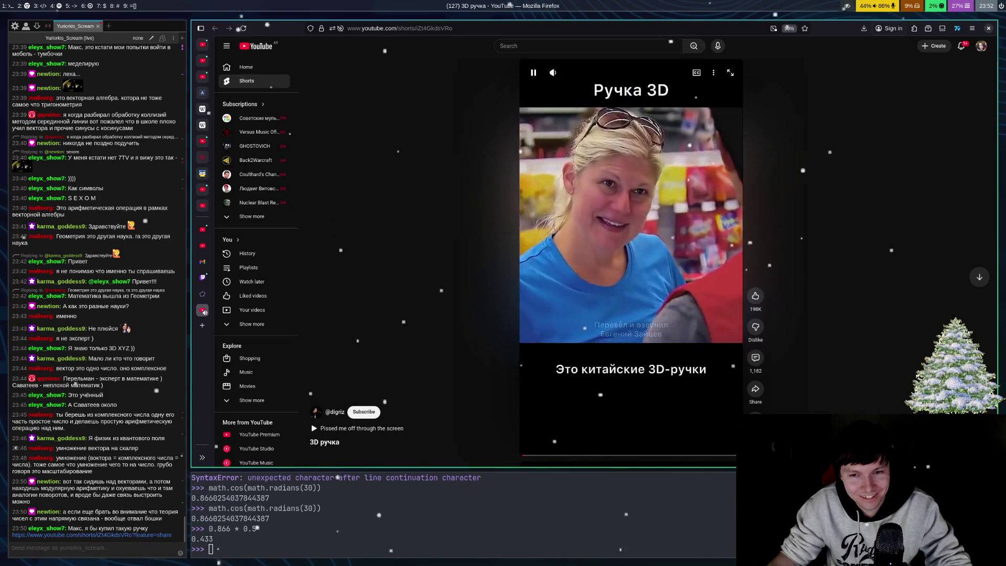
pyautogui.press('space')
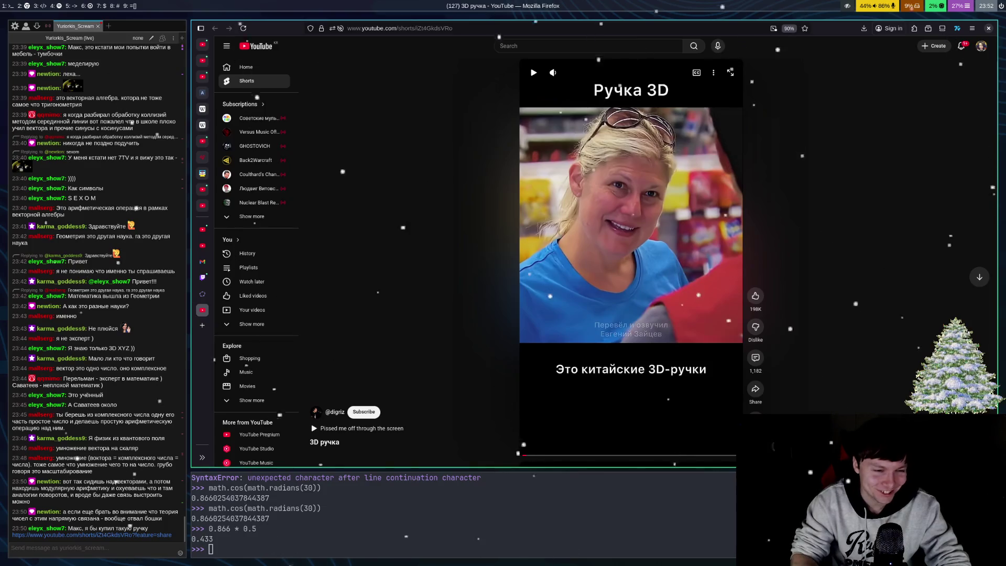
pyautogui.hotkey('ctrl', 'w')
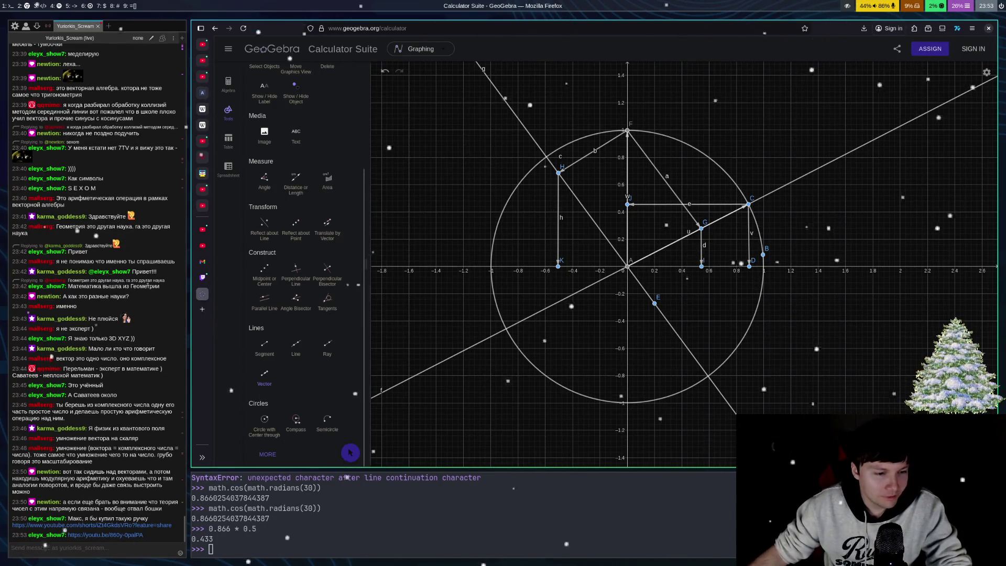
# - Open the youtu.be video link shared in the chat panel
pyautogui.click(108, 536)
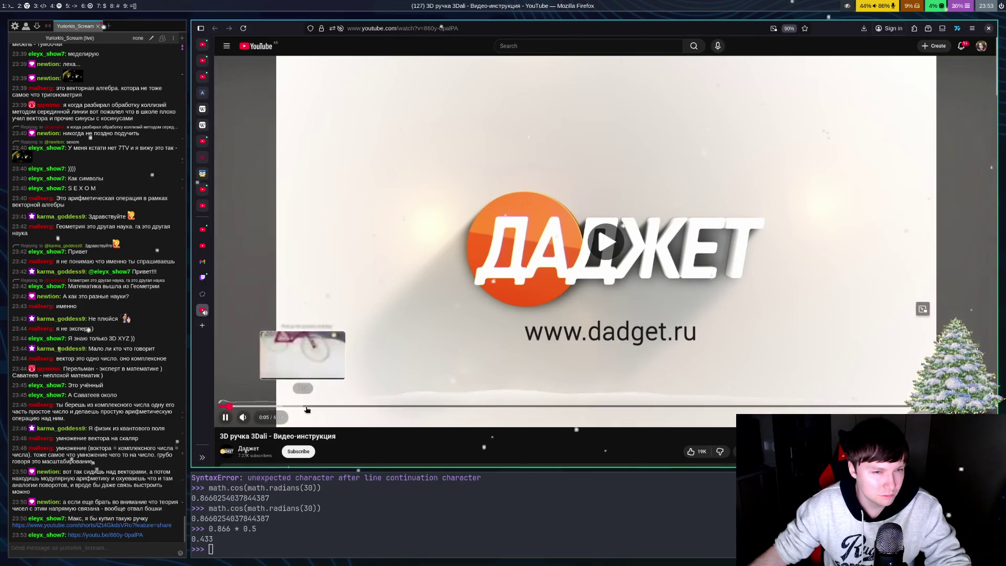
# - Start the 3Dali pen video and seek it forward to about 2:29
pyautogui.click(304, 406)
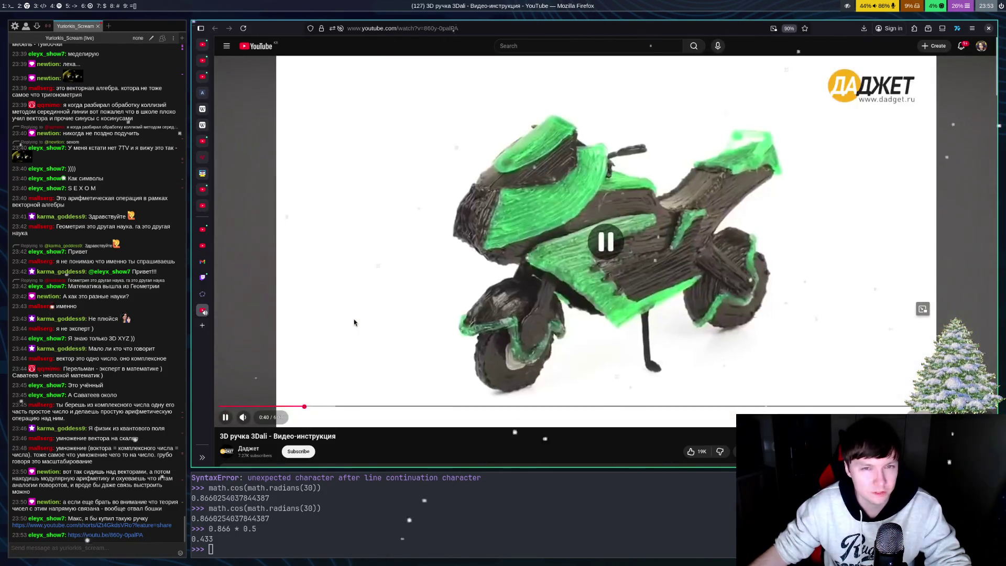
pyautogui.click(501, 206)
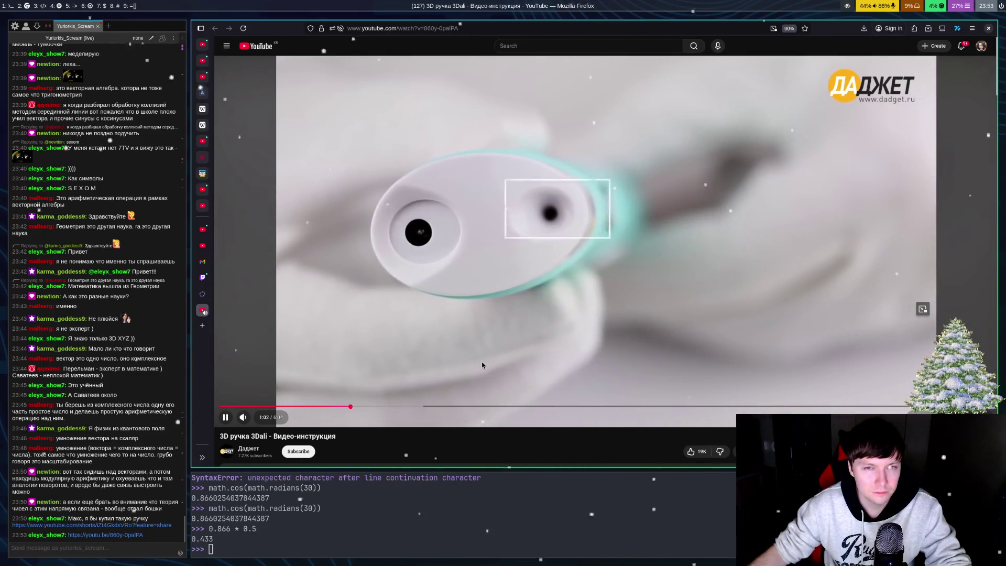
pyautogui.moveTo(449, 407); pyautogui.dragTo(450, 410)
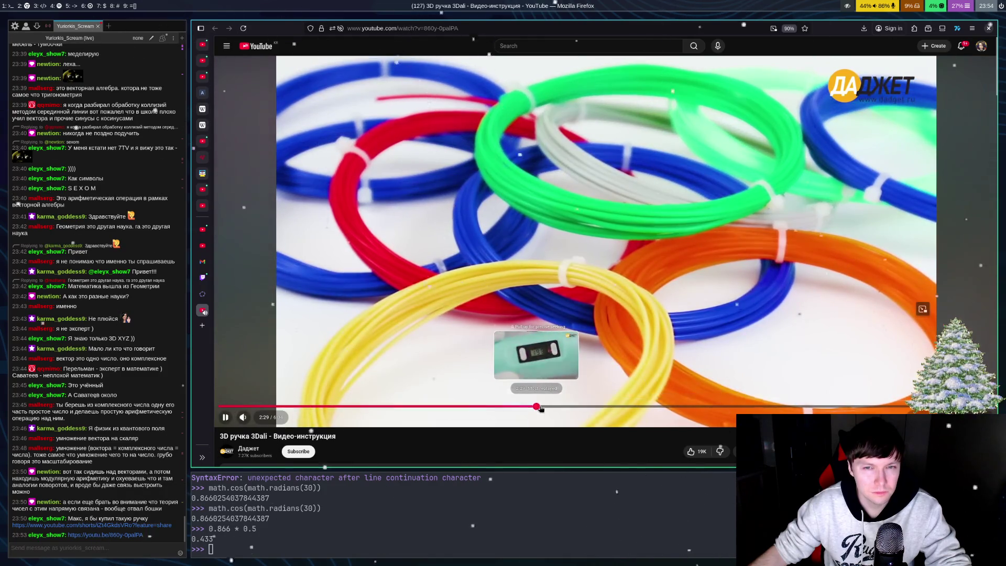
# - Seek the 3Dali pen video to 2:49, then ahead to about 5:04
pyautogui.moveTo(540, 408); pyautogui.dragTo(542, 408)
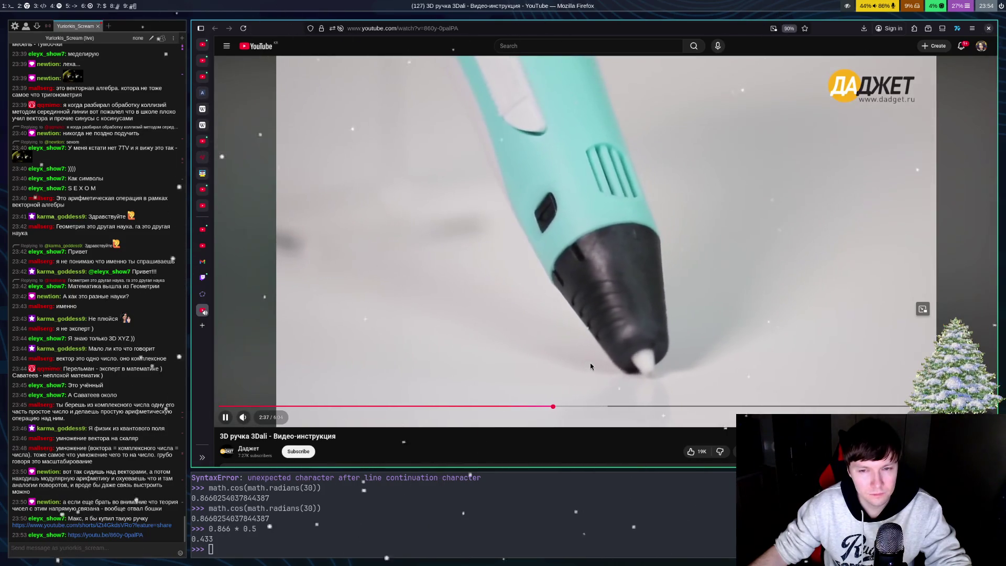
pyautogui.click(580, 407)
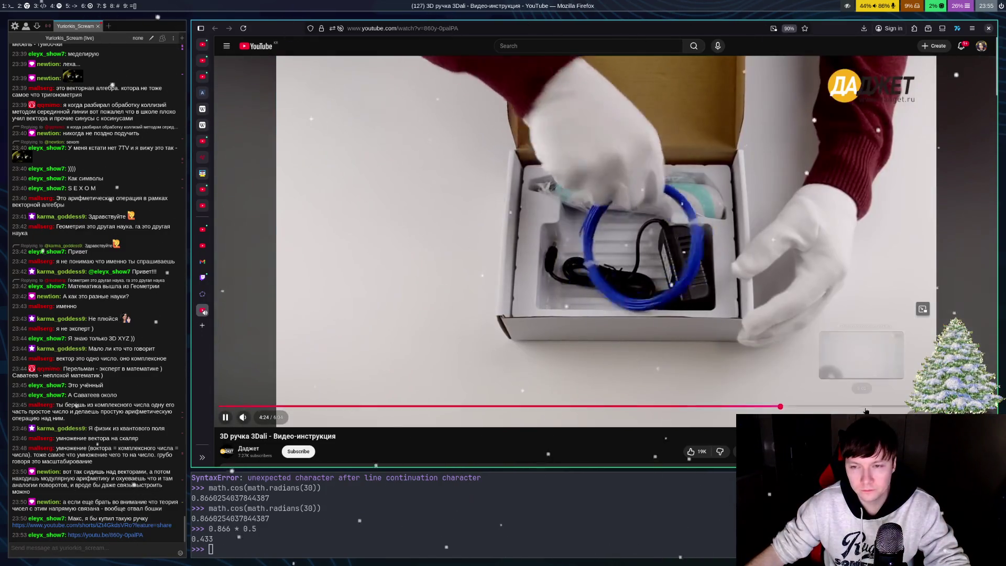
pyautogui.click(866, 407)
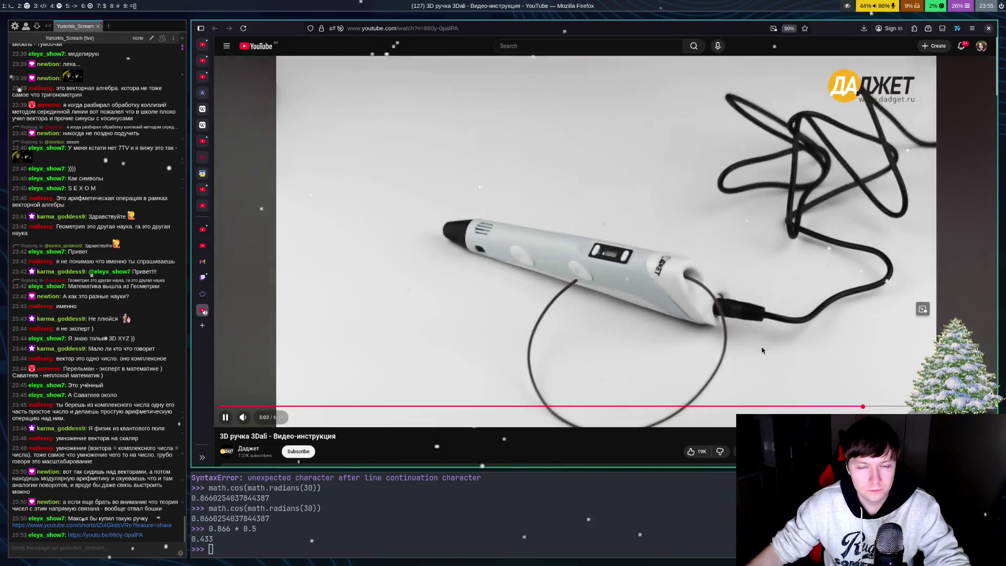
# - Open the recommended Yuri Nikulin Short, play it, then pause it
pyautogui.scroll(-5, 590, 245)
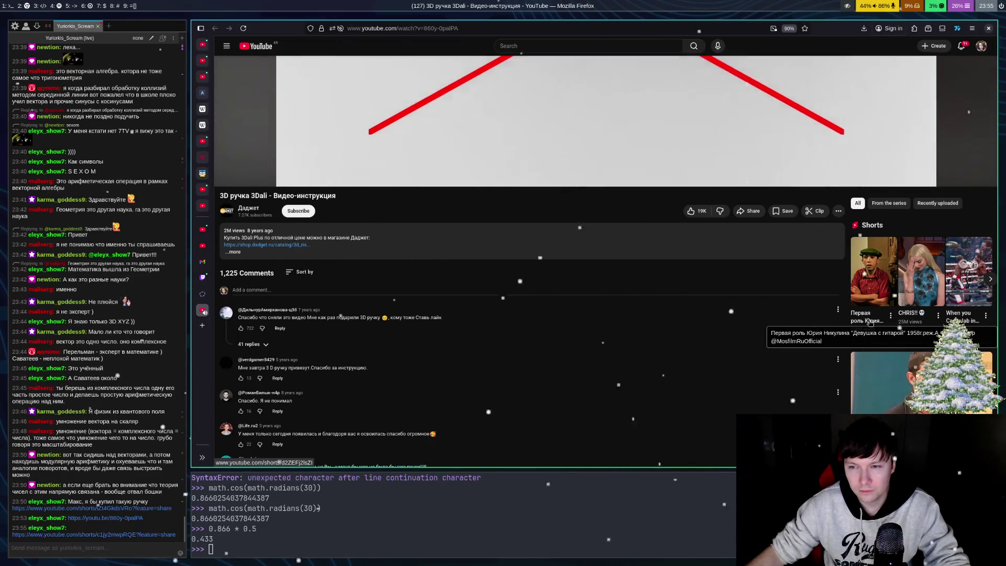
pyautogui.click(870, 322)
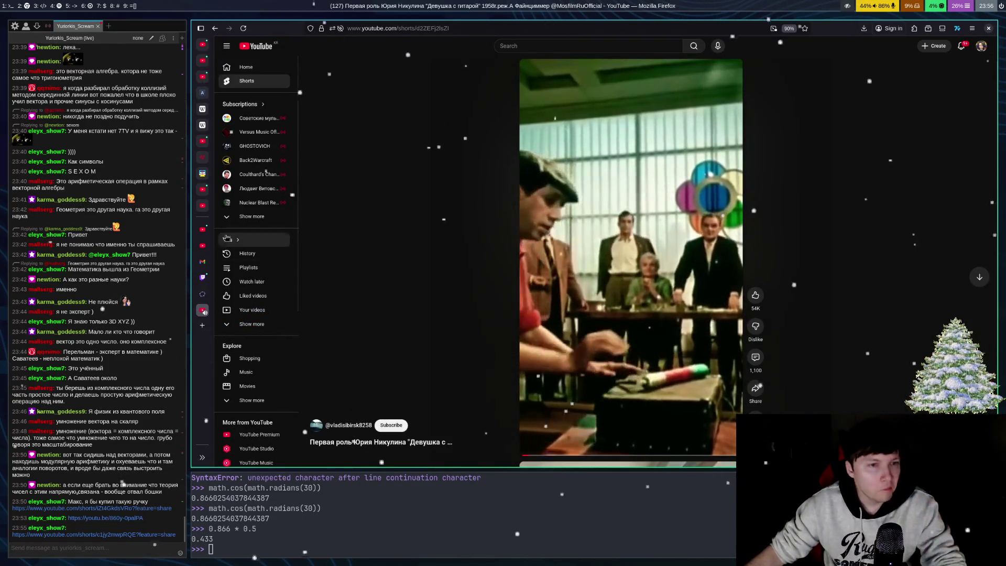
pyautogui.click(661, 213)
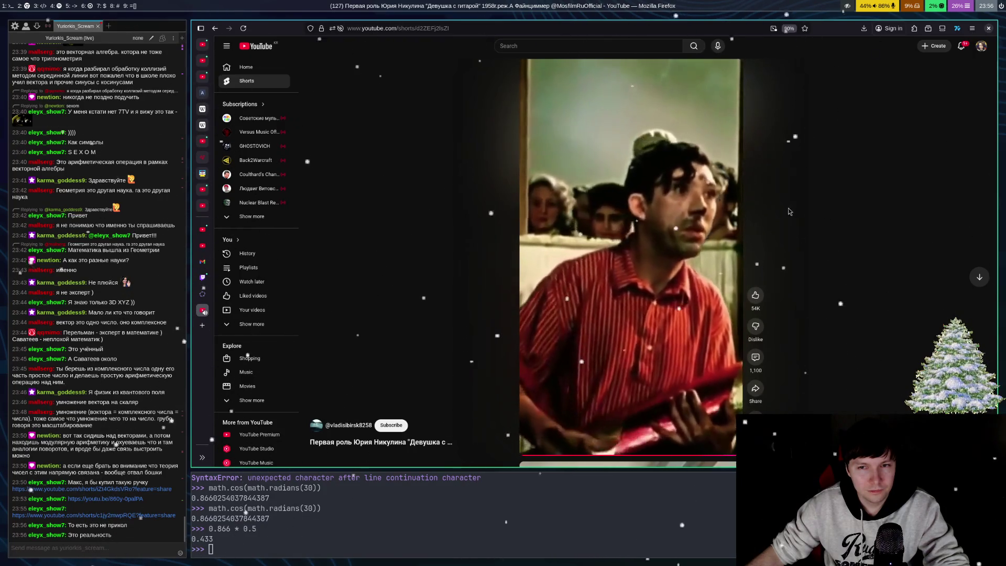
pyautogui.click(695, 183)
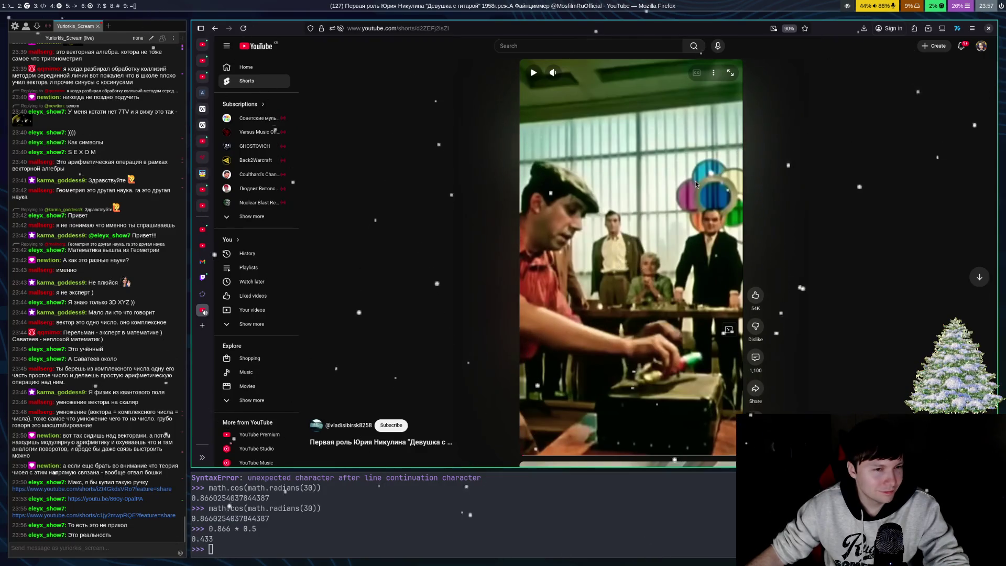
# - Close the Shorts tab to return to GeoGebra and pick the Vector tool
pyautogui.hotkey('ctrl', 'w')
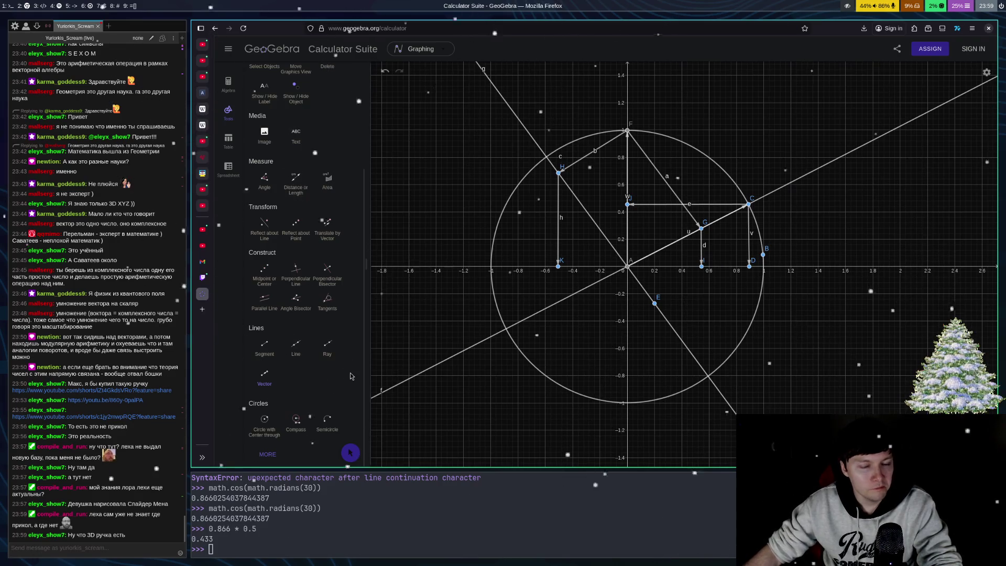
pyautogui.click(265, 377)
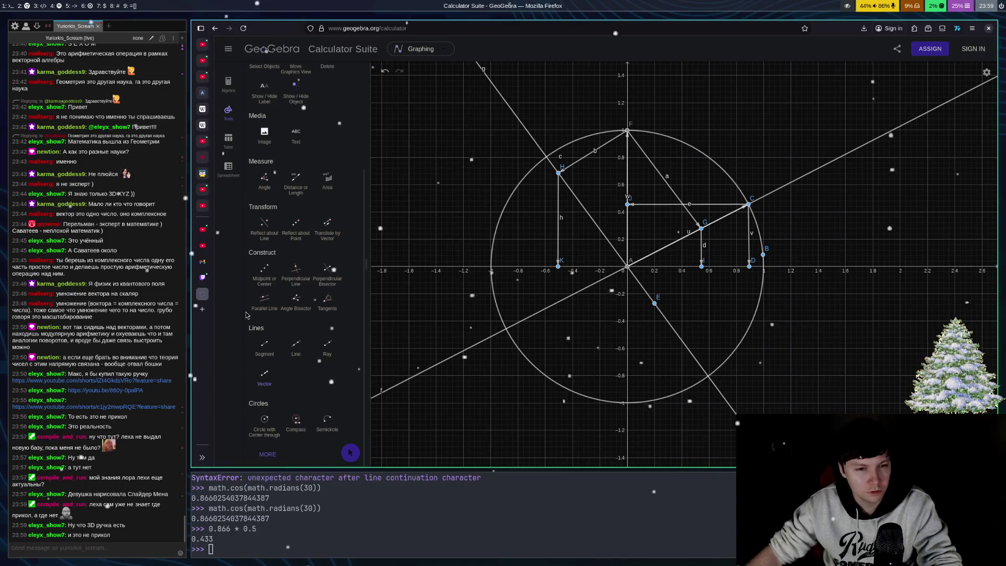
# - Select the Vector tool from the Lines section of the Tools panel
pyautogui.click(264, 374)
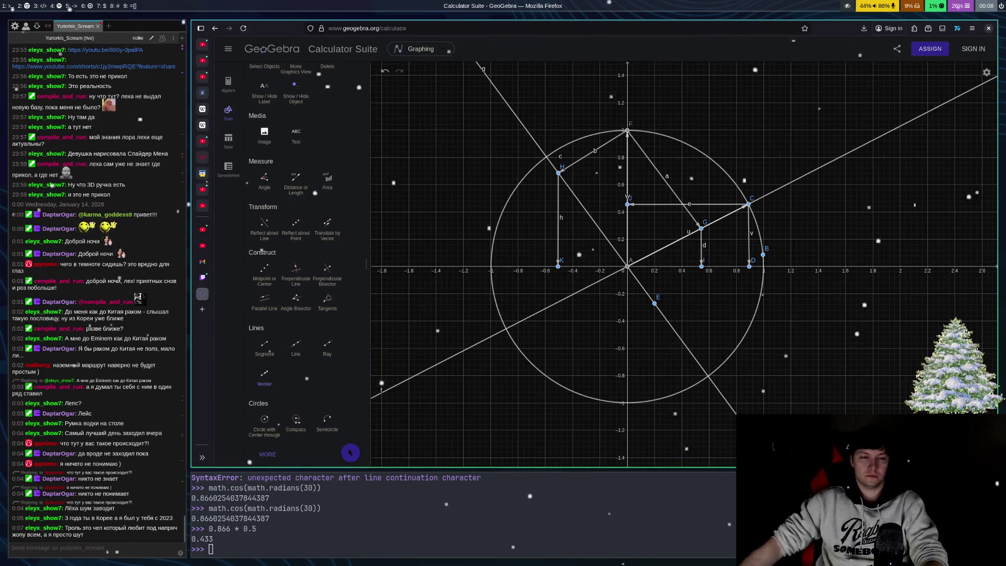
# - Undo twice to remove the helper lines, segments, vector v and point D
pyautogui.hotkey('ctrl', 'z')
pyautogui.hotkey('ctrl', 'z')
pyautogui.hotkey('ctrl', 'z')
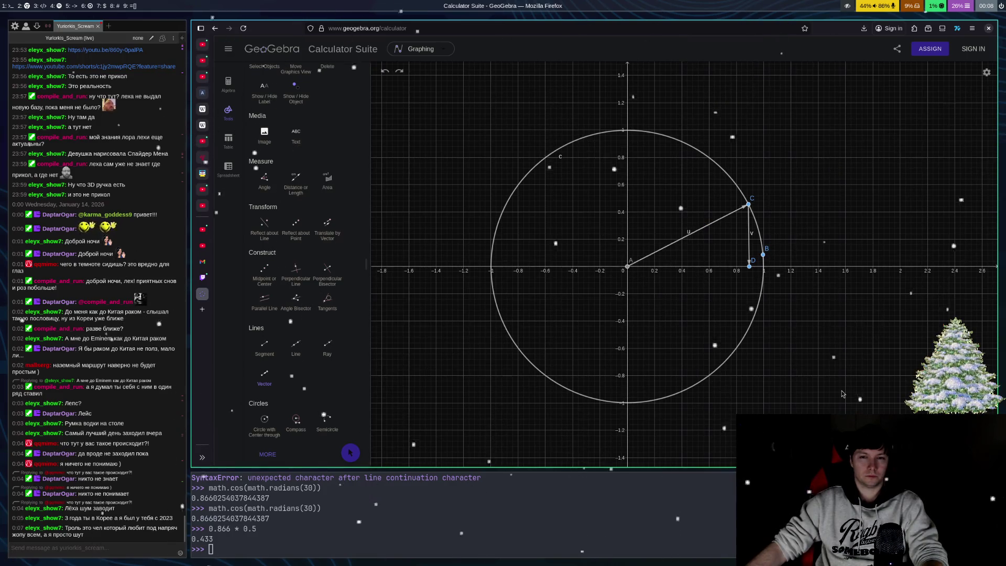
pyautogui.hotkey('ctrl', 'z')
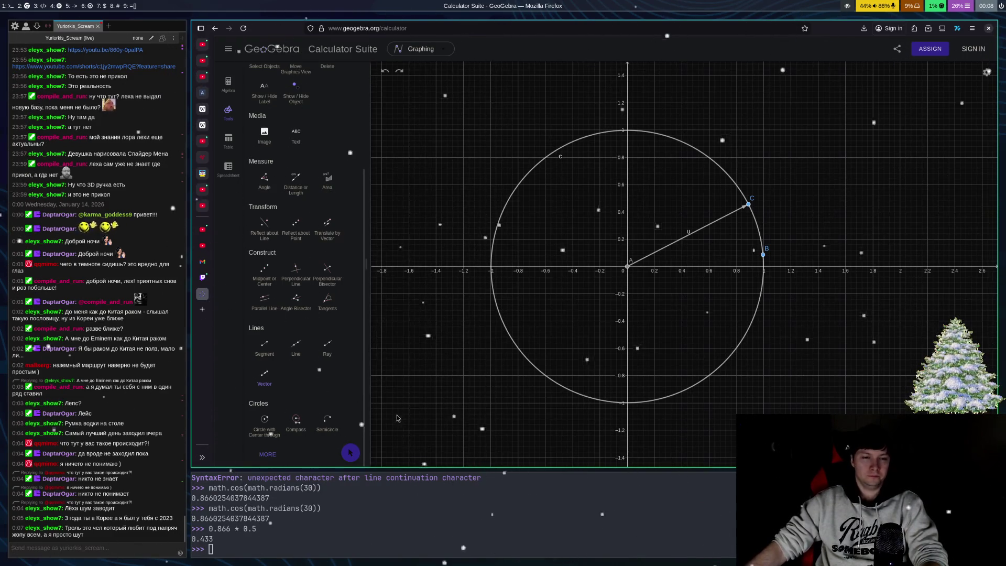
# - Draw a vector from origin A to a new point on the circle, then open the TikTok chat link
pyautogui.click(260, 382)
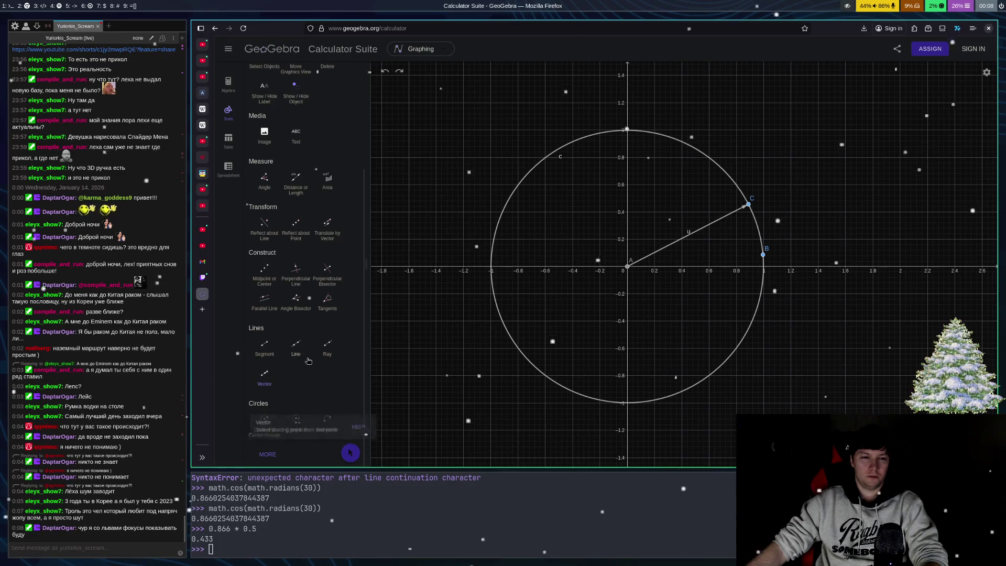
pyautogui.click(627, 272)
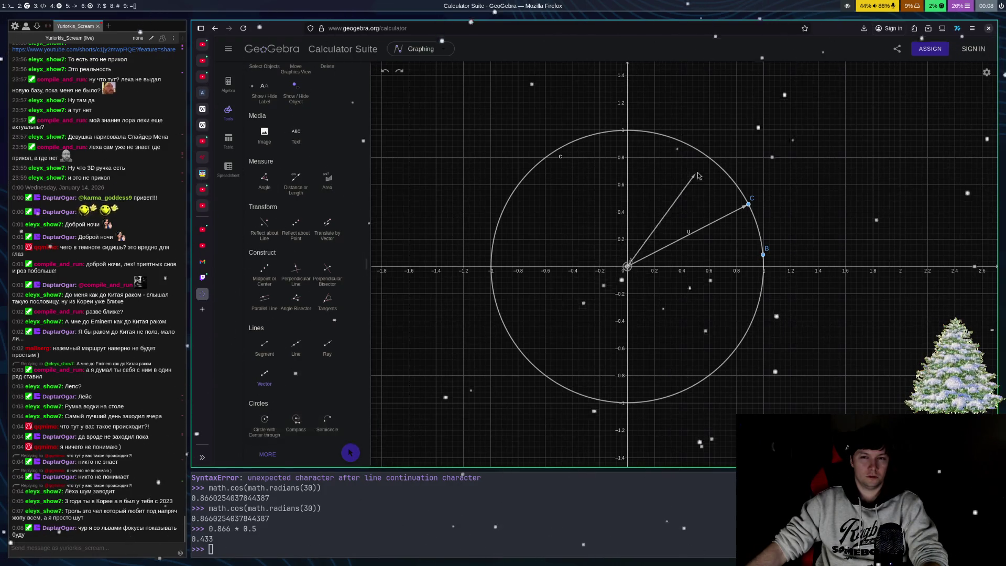
pyautogui.click(705, 156)
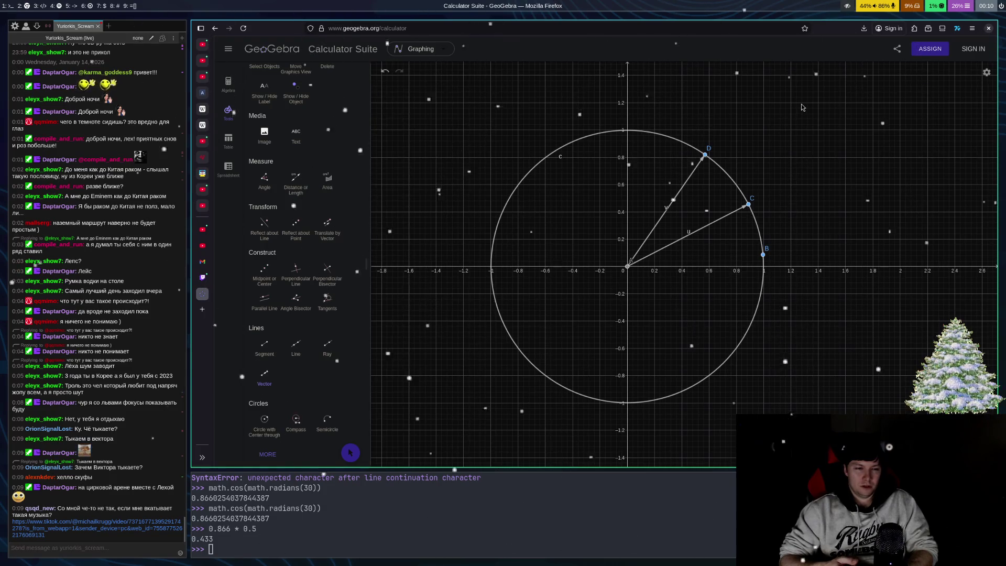
pyautogui.click(36, 536)
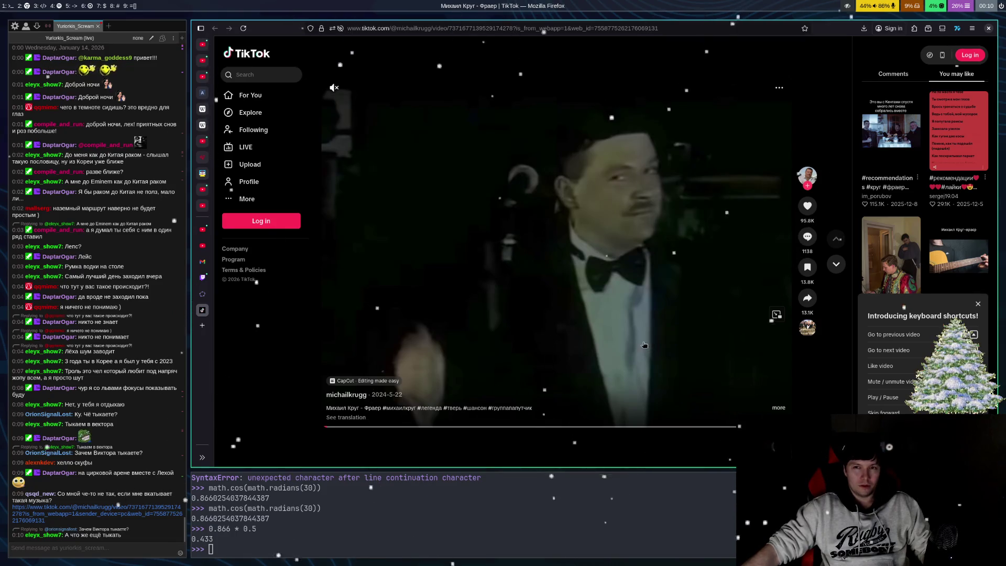
# - Play the shared TikTok clip "Михаил Круг - Фраер" in Firefox with sound on
pyautogui.moveTo(332, 87)
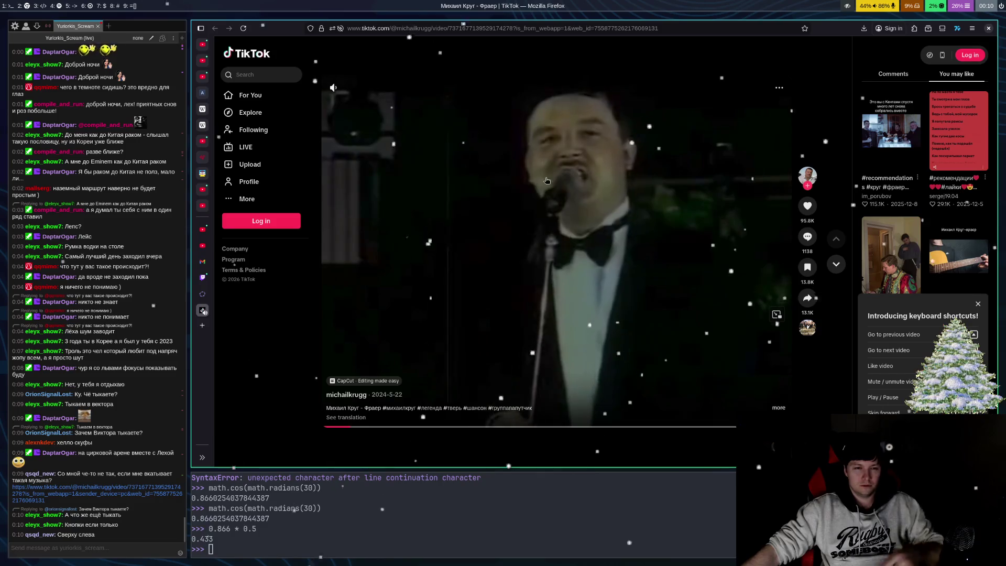
# - Close the TikTok tab to return to the GeoGebra unit circle with vectors to B, C and D
pyautogui.hotkey('ctrl', 'w')
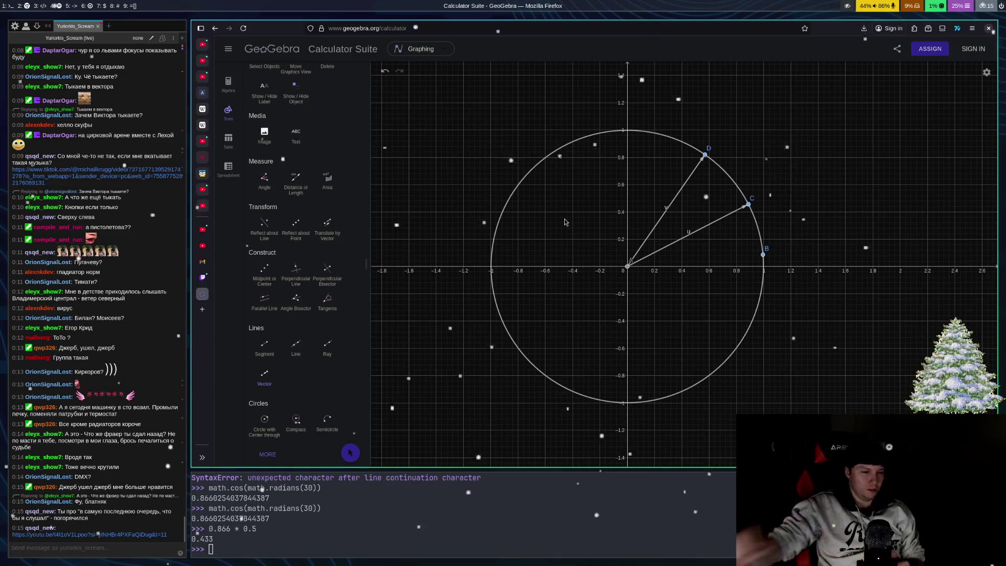
pyautogui.click(118, 527)
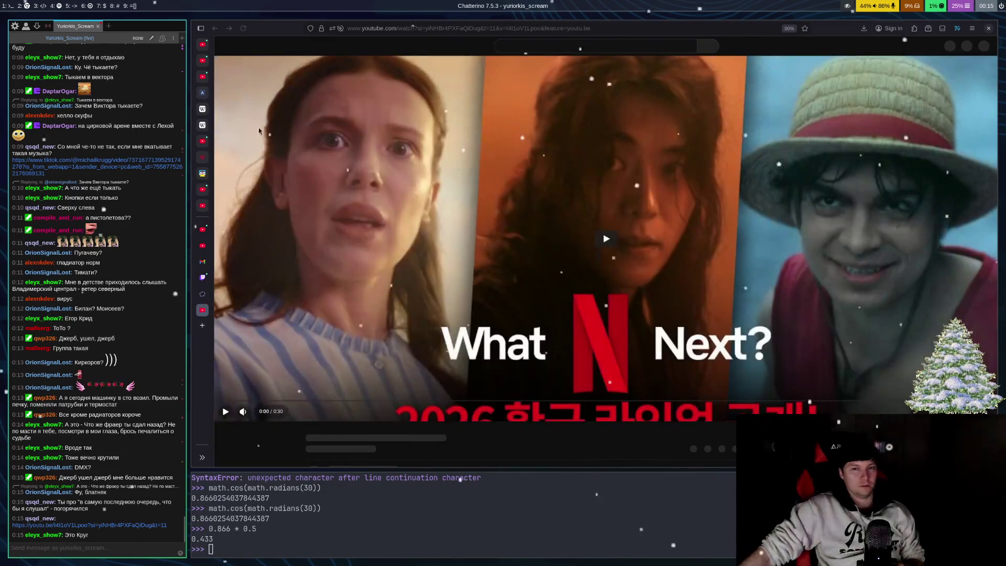
pyautogui.click(606, 266)
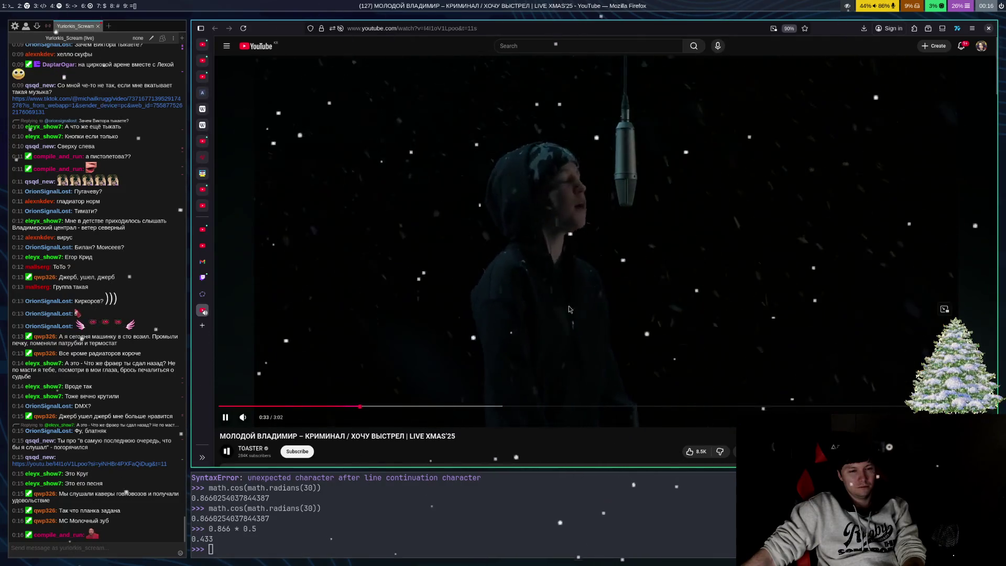
pyautogui.hotkey('ctrl', 'w')
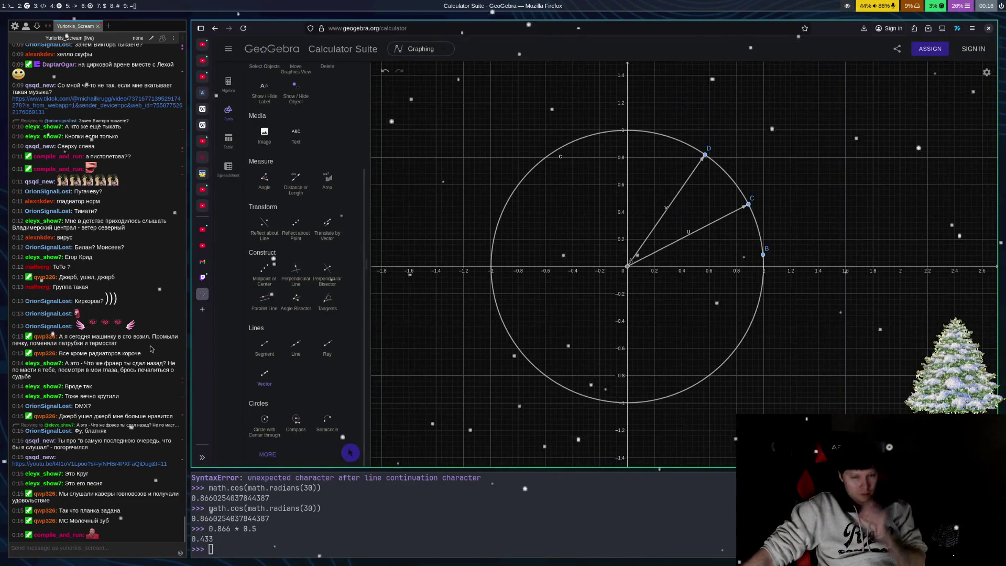
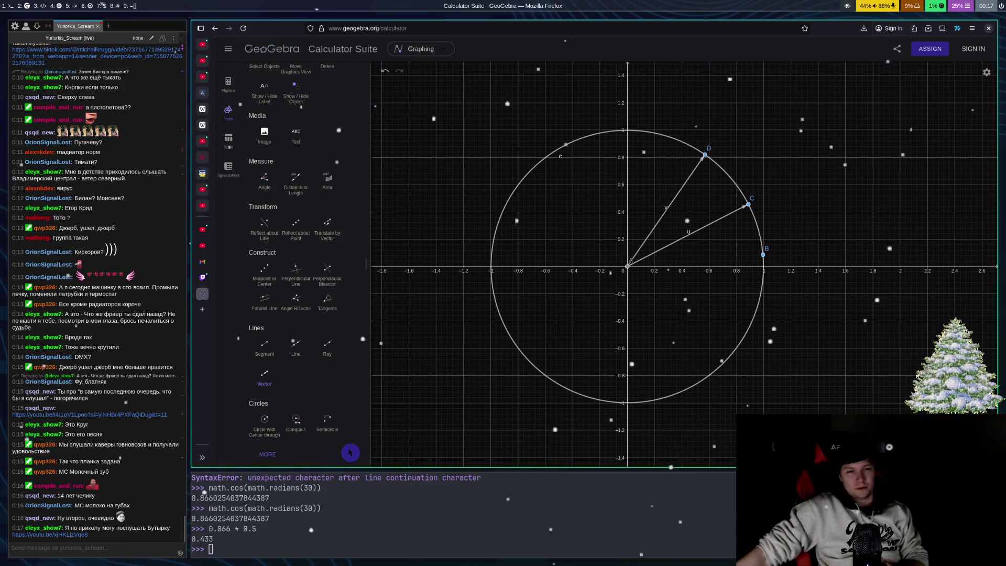
# - Open the YouTube link posted in the stream chat to play the БУТЫРКА - Шарик video
pyautogui.click(88, 538)
pyautogui.click(88, 535)
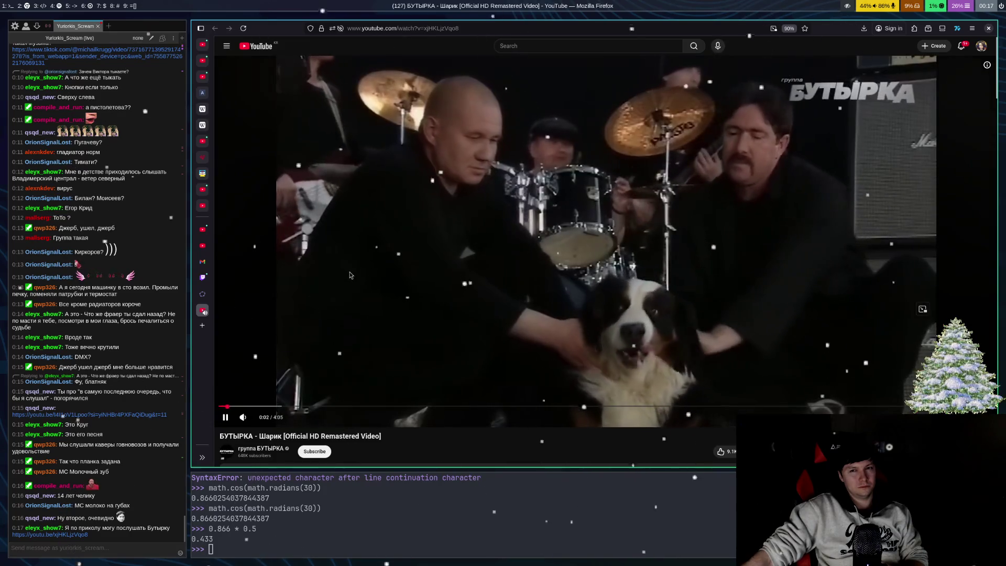
# - Pause and resume the music video a few times, then close the YouTube tab with Ctrl+W
pyautogui.click(347, 294)
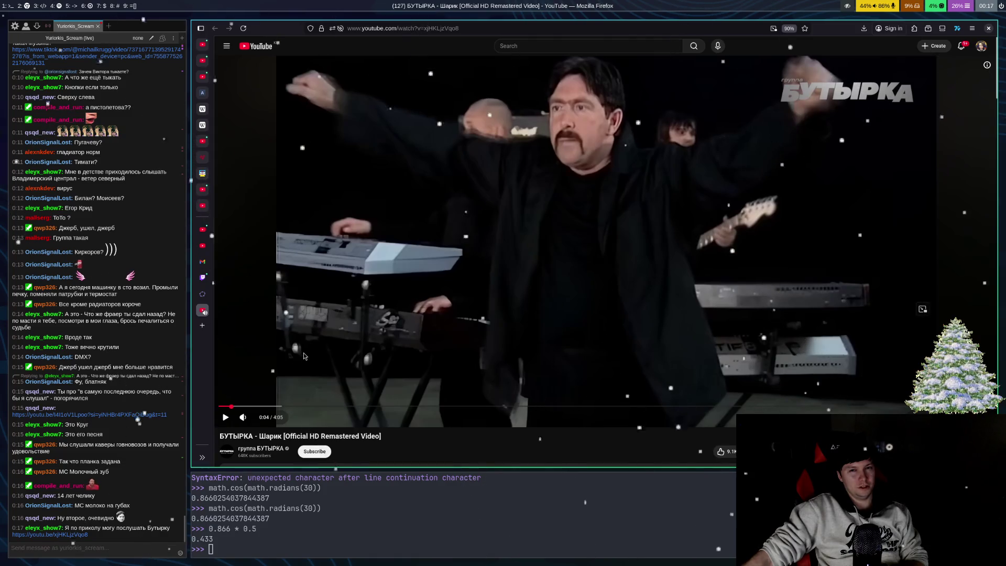
pyautogui.click(329, 334)
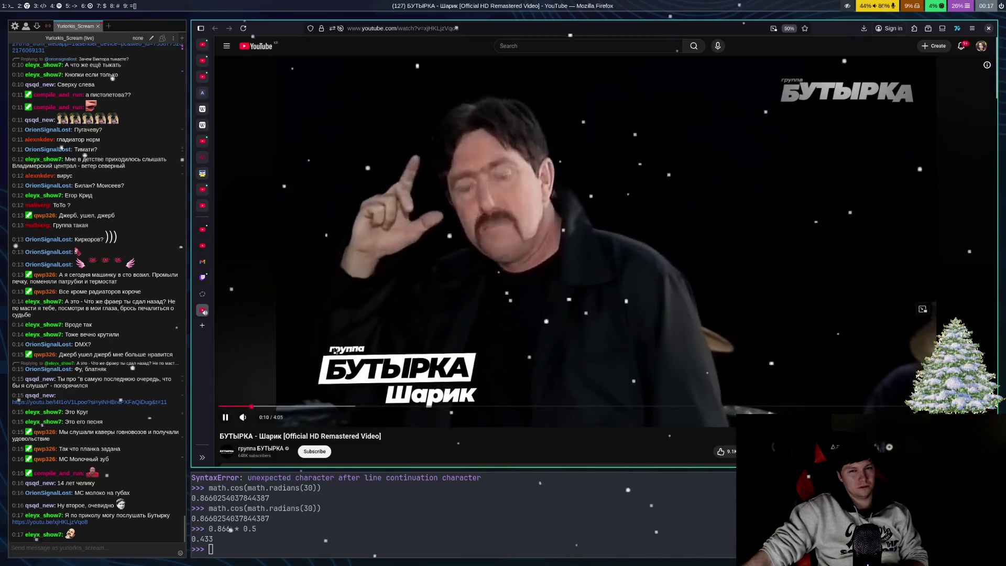
pyautogui.click(304, 304)
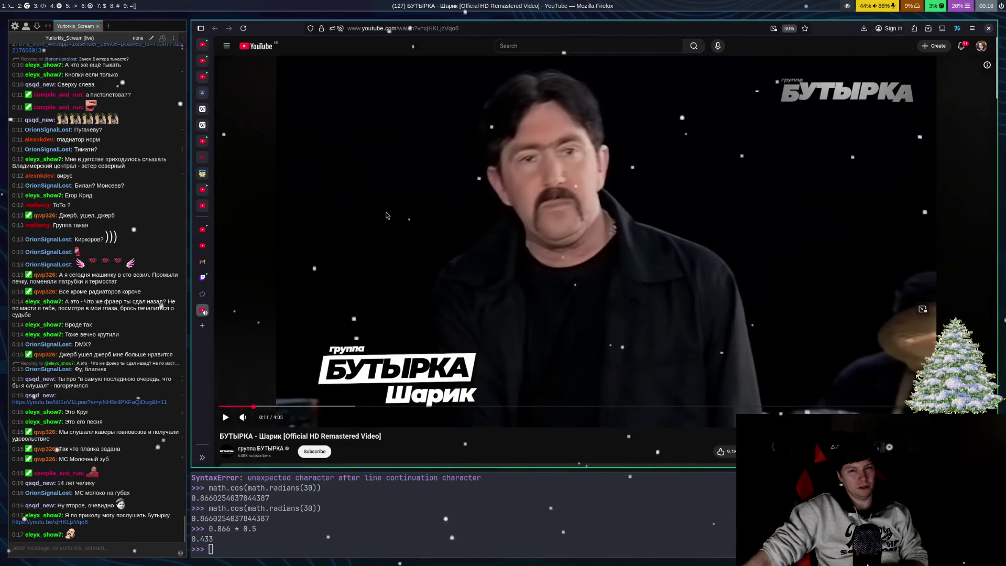
pyautogui.click(401, 187)
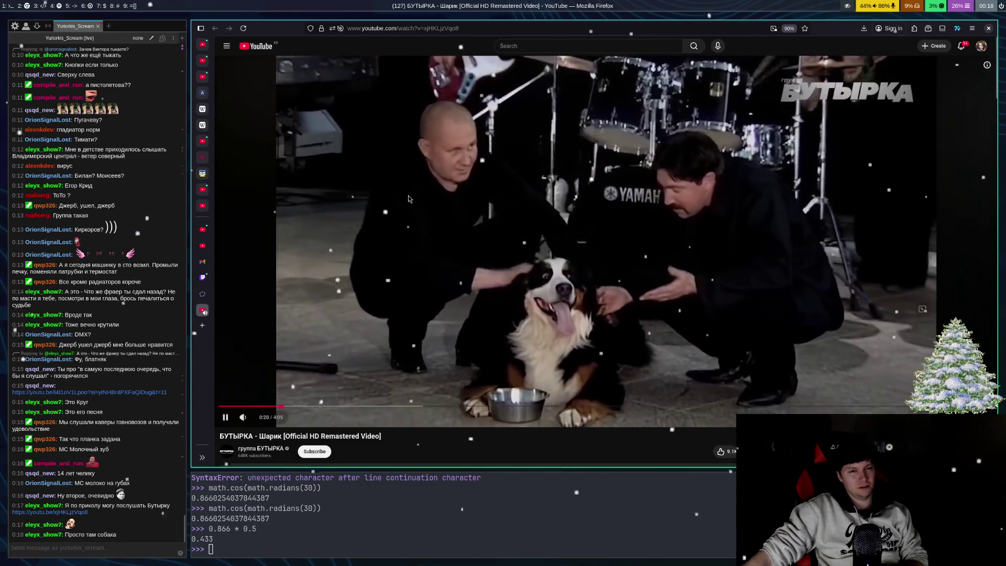
pyautogui.click(403, 183)
pyautogui.hotkey('ctrl', 'w')
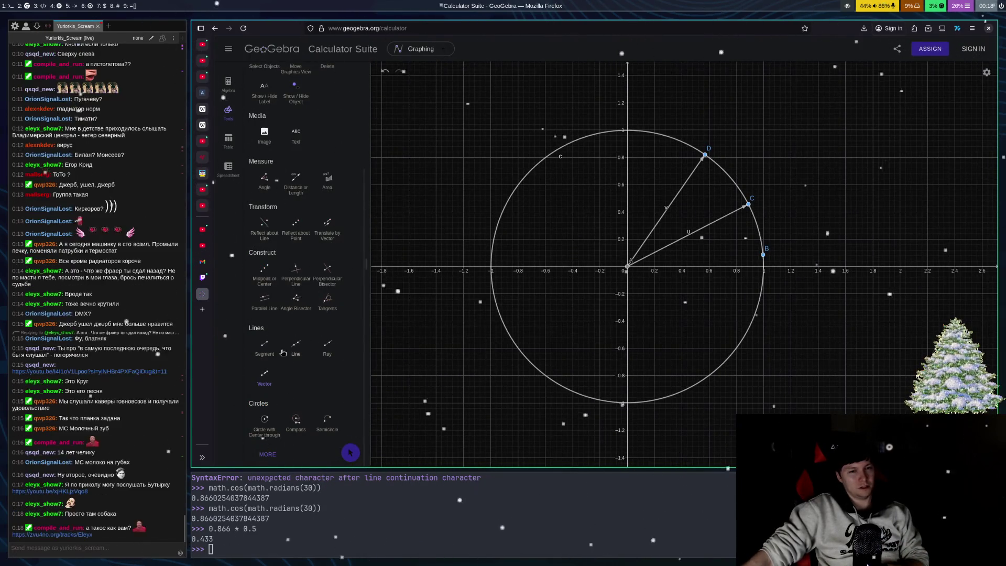
# - Open the zvu4no.org track link from the chat to show the Eleyx music player page
pyautogui.click(64, 535)
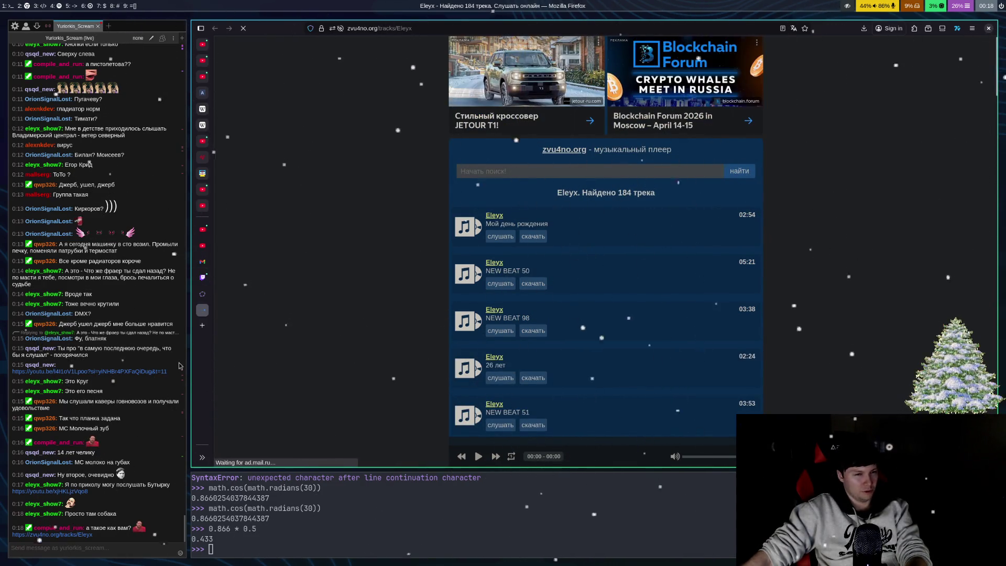
# - Close the zvu4no.org music player tab to get back to the GeoGebra unit circle
pyautogui.hotkey('ctrl', 'w')
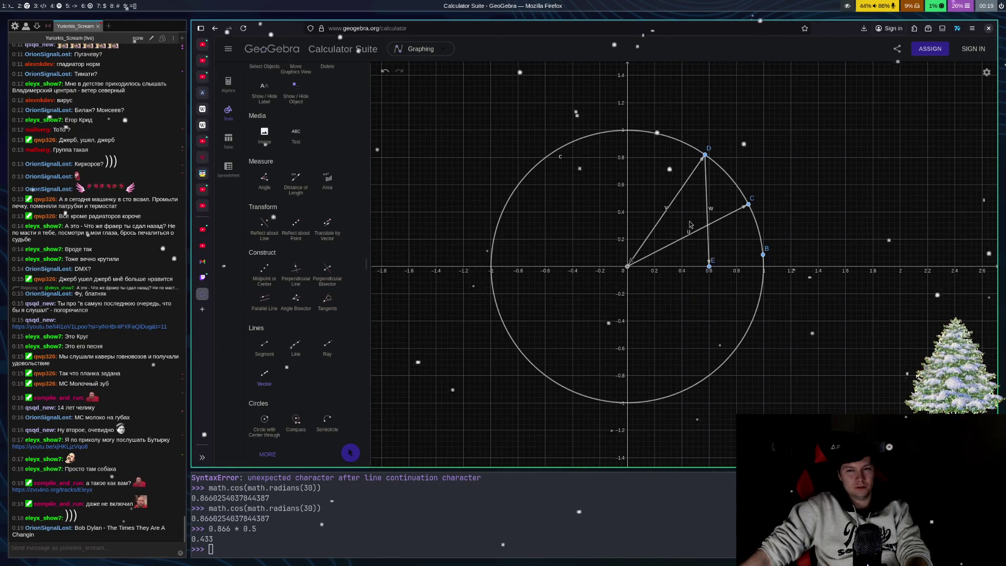
# - Draw vector w from D straight down to new point E on the x-axis, undoing an extra vector from D
pyautogui.click(704, 266)
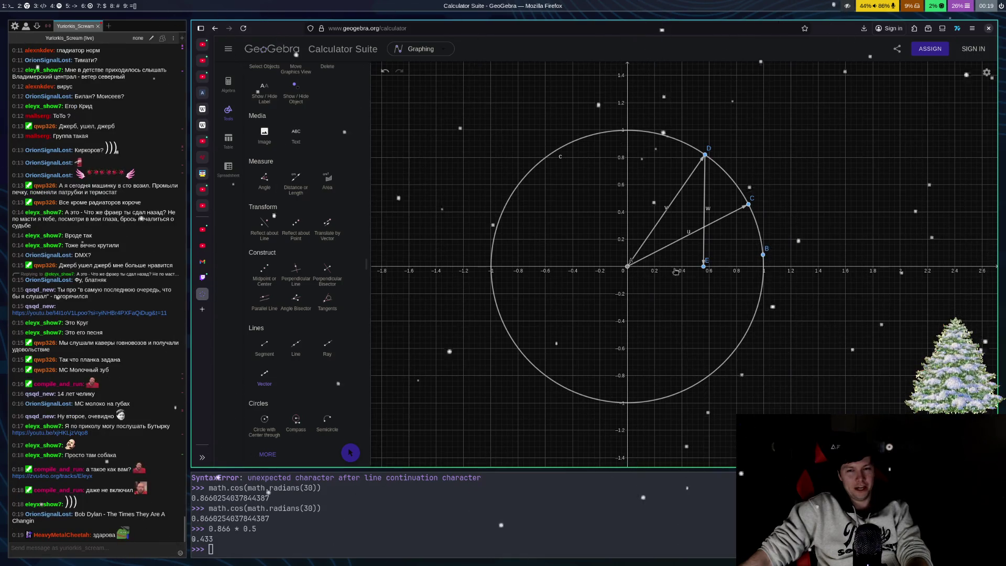
pyautogui.click(706, 155)
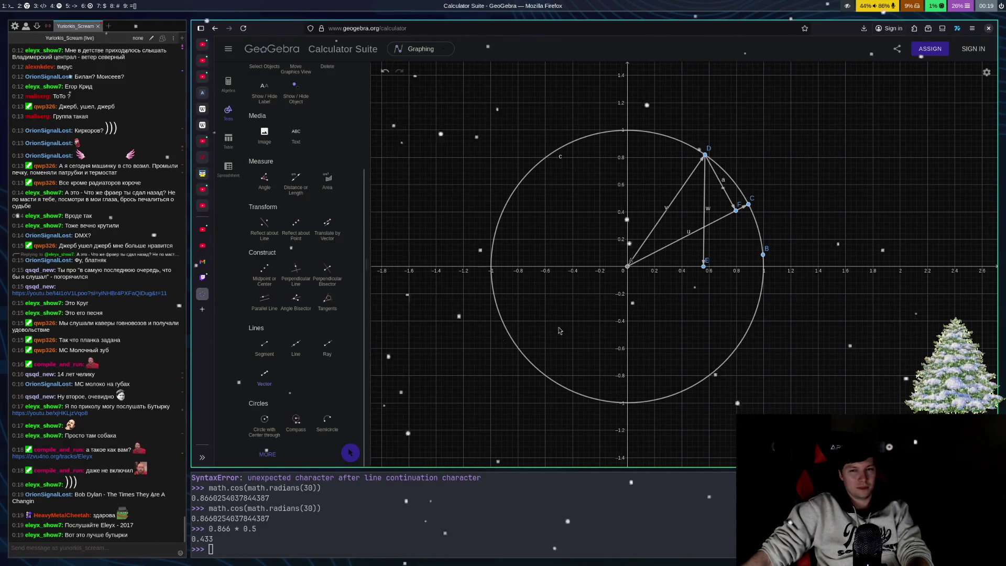
pyautogui.hotkey('ctrl', 'z')
pyautogui.hotkey('ctrl', 'z')
pyautogui.click(749, 204)
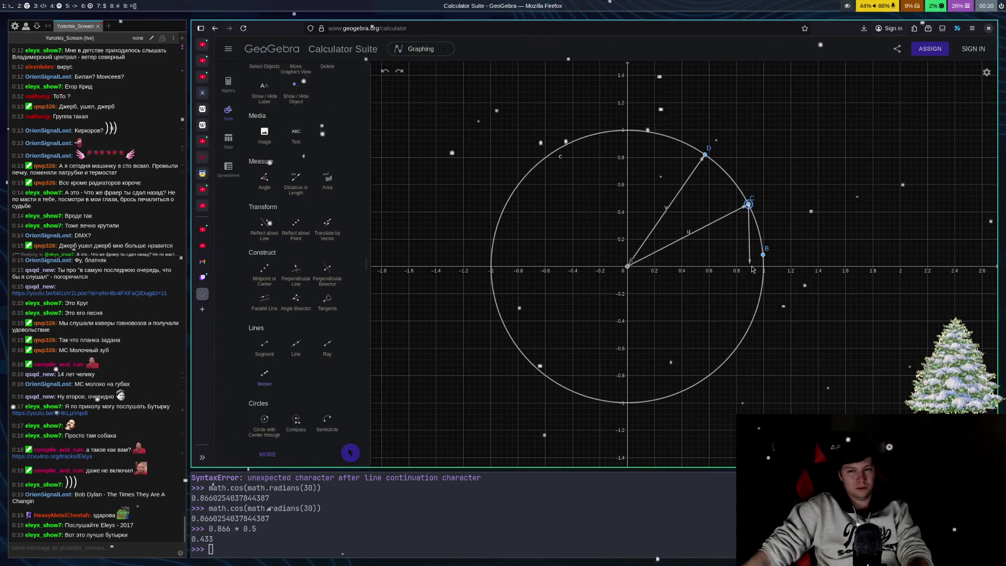
# - Cancel the unfinished vector from C and switch to the python terminal
pyautogui.press('Escape')
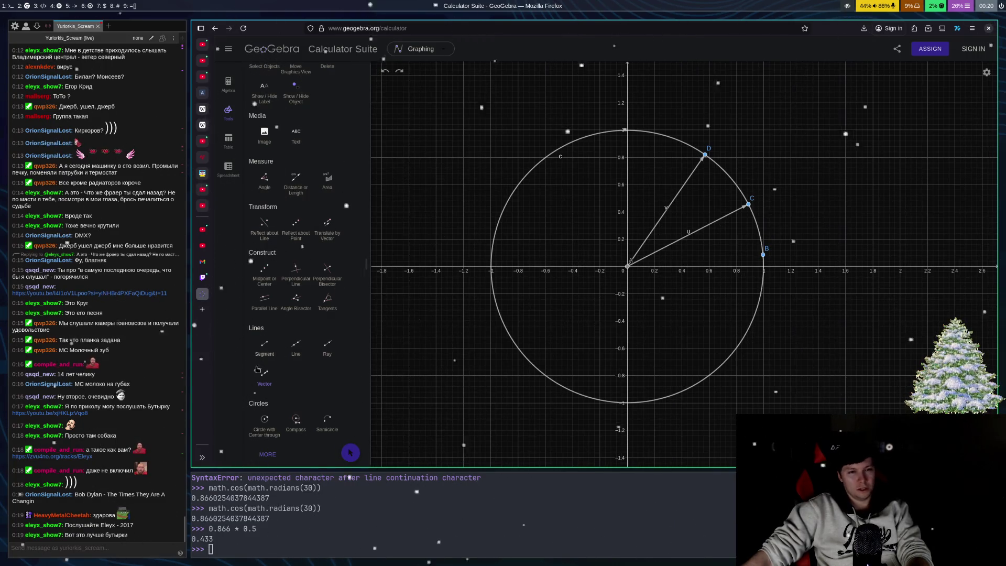
pyautogui.click(263, 504)
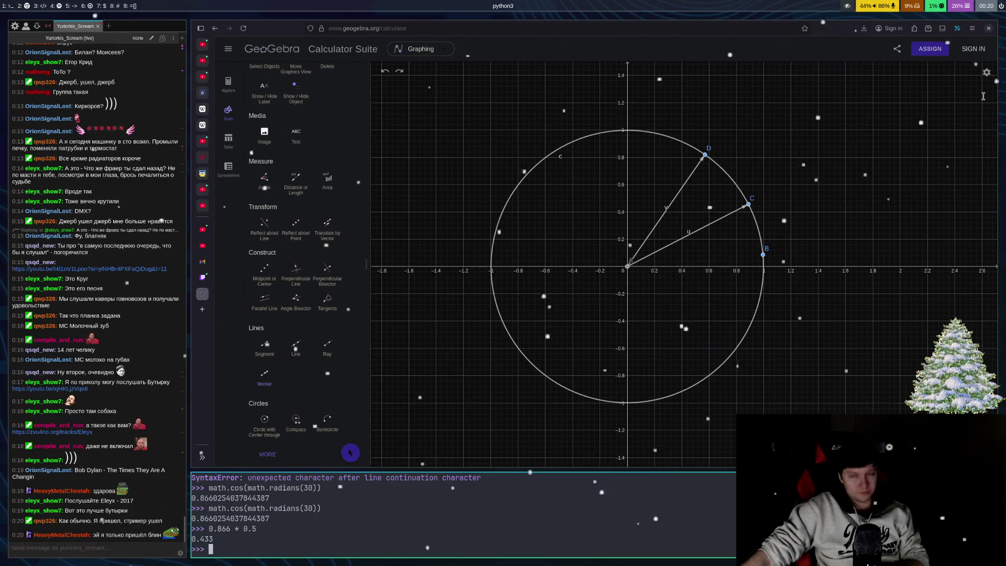
# - Draw a short vector between new points E and F on the x-axis near the origin, then switch to OBS
pyautogui.click(330, 386)
pyautogui.click(636, 266)
pyautogui.click(601, 267)
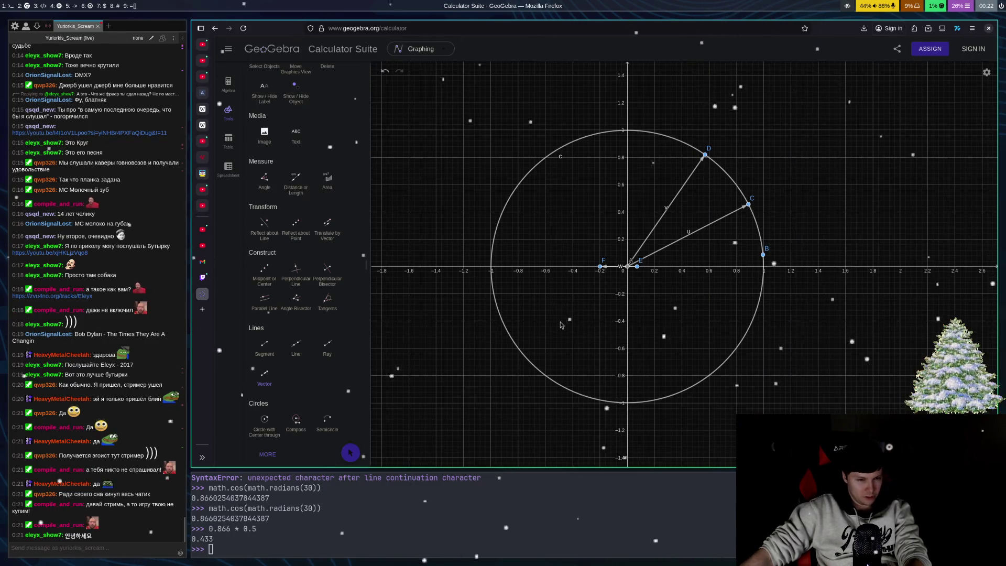
pyautogui.press('super+6')
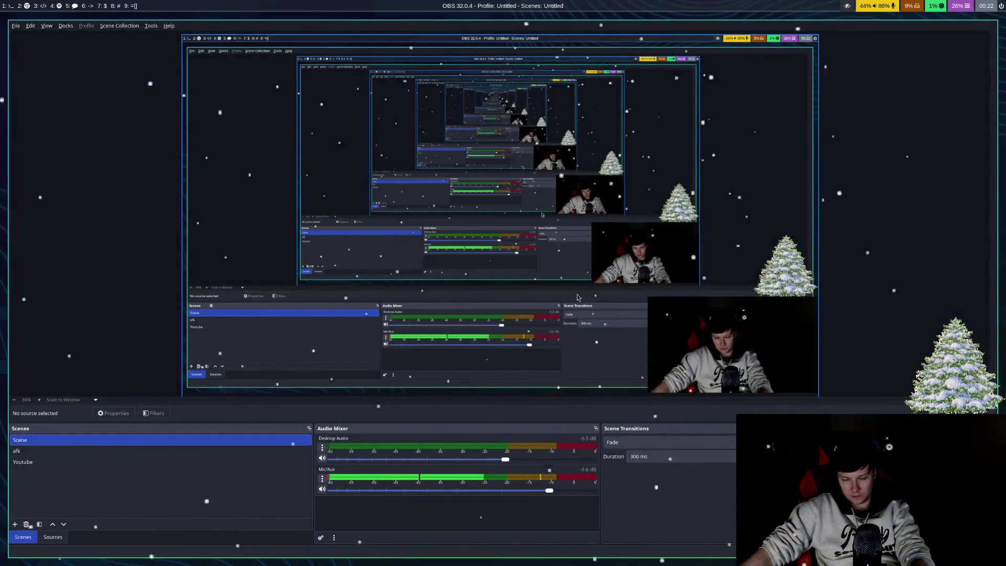